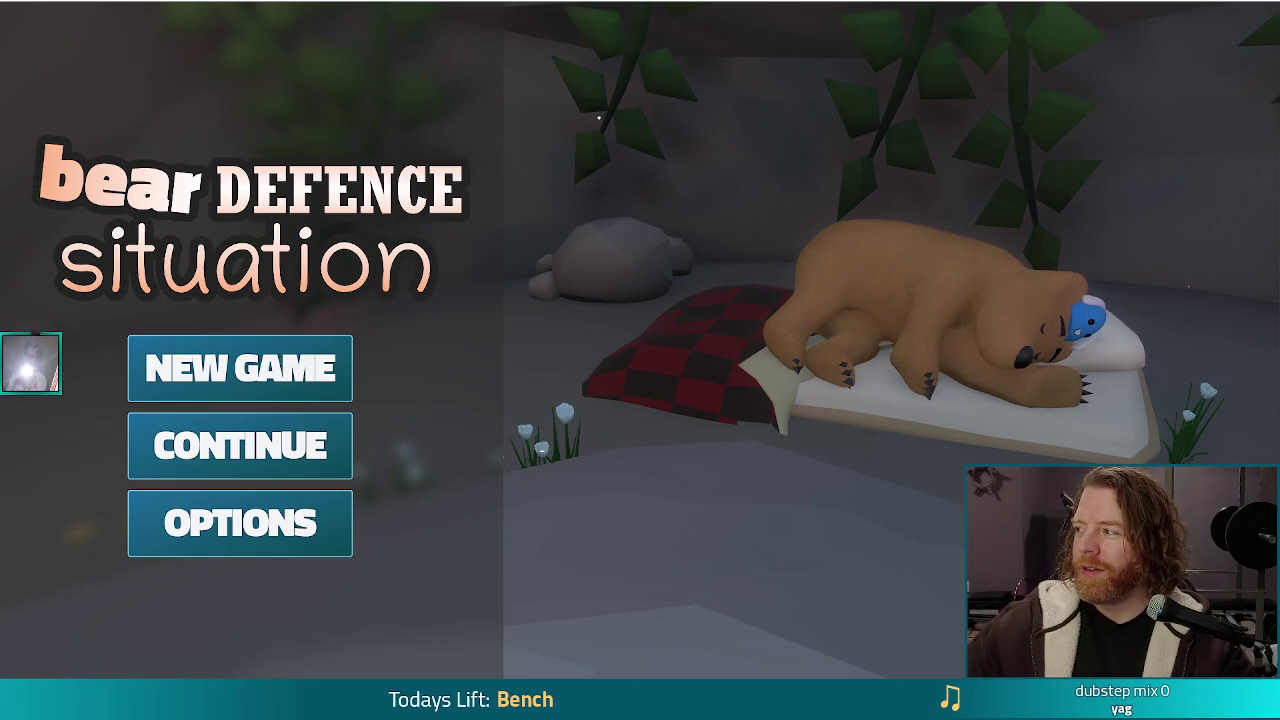
# Start a new game from the main menu so Level 1/8, Wave 1/3 loads
pyautogui.hotkey('alt', 'Tab')
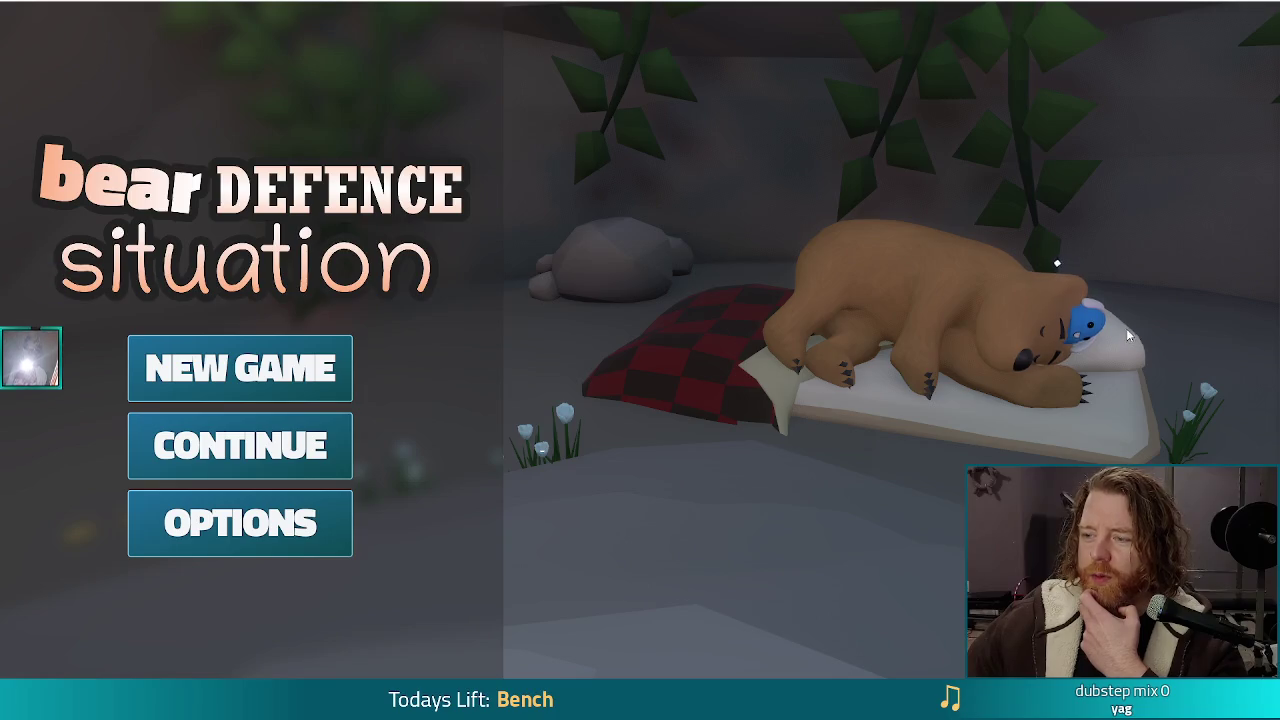
pyautogui.click(300, 368)
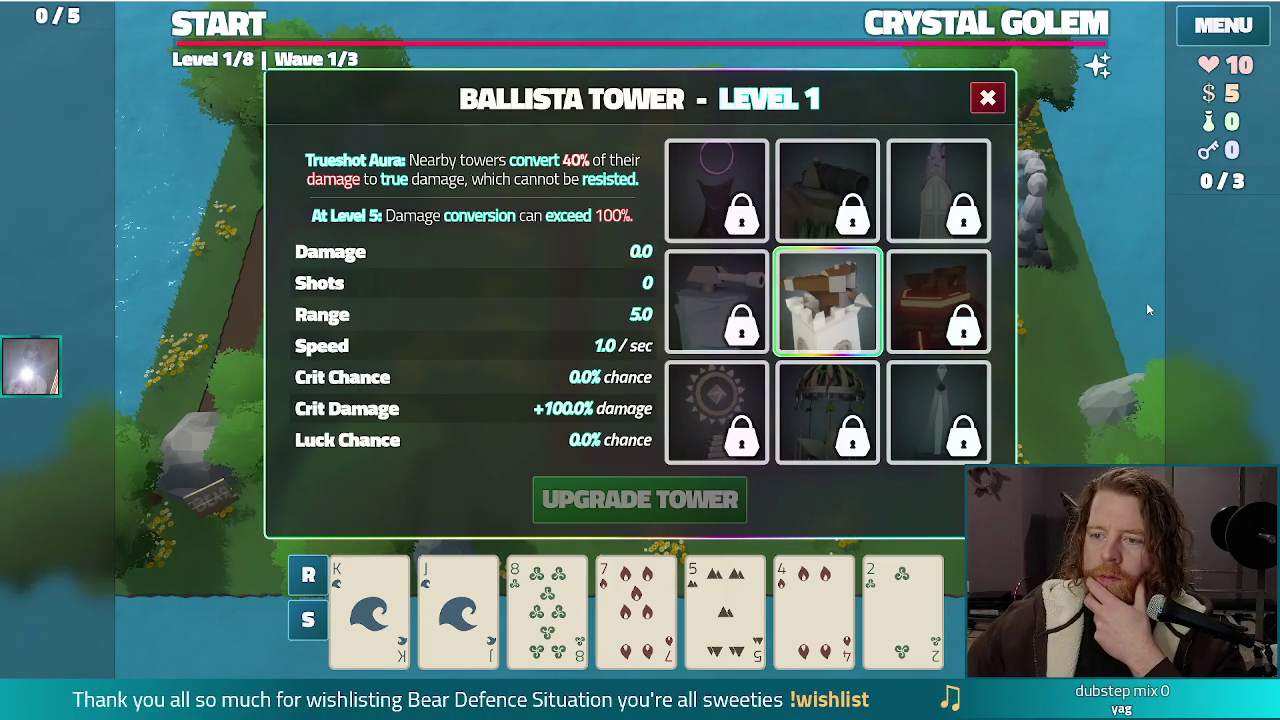
# Show the Ballista Tower level 1 stats (0 shots, 5.0 range) and the locked tower cards' info
pyautogui.moveTo(693, 288)
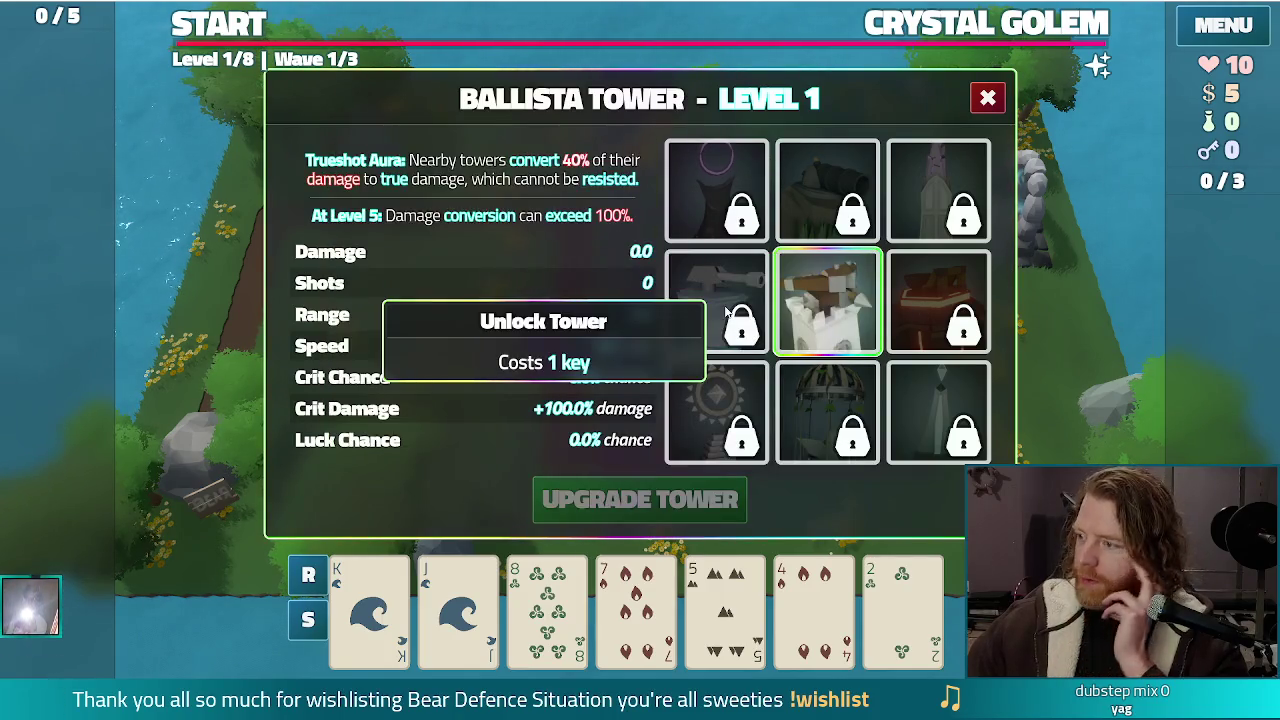
pyautogui.moveTo(950, 318)
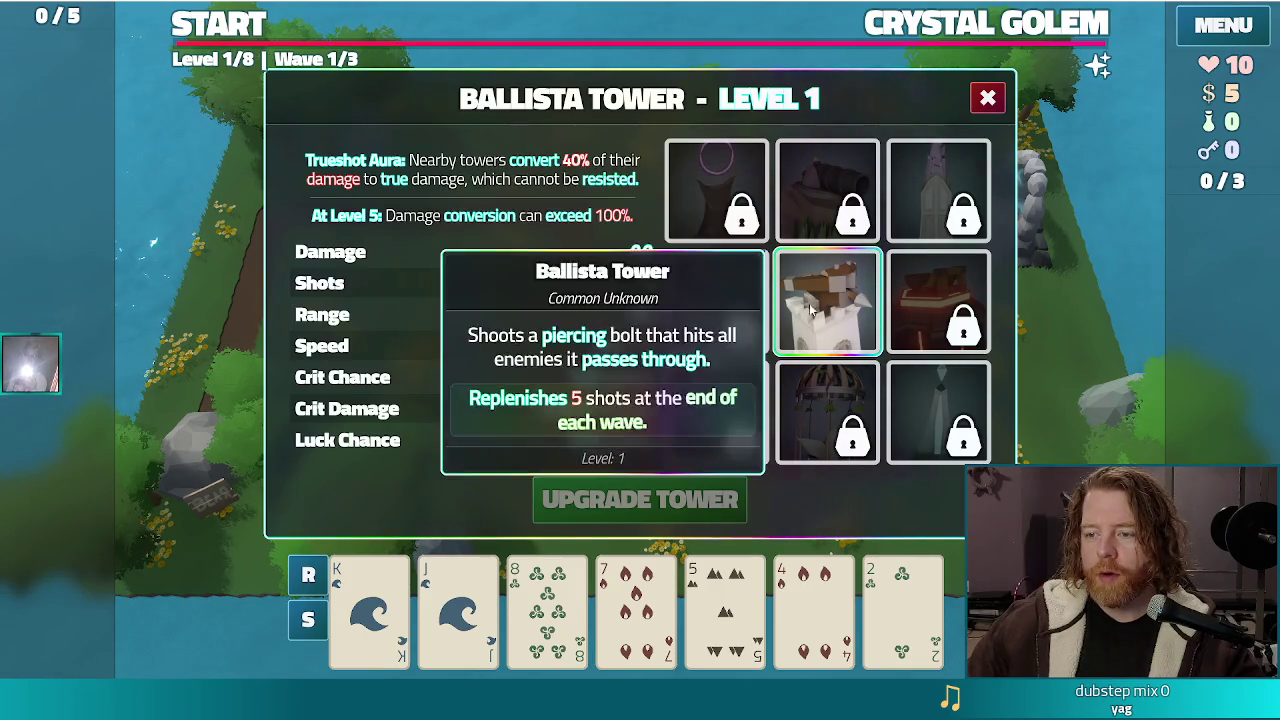
# Show the Ballista Tower Level 2 upgrade details and the locked tower slots' info cards
pyautogui.moveTo(838, 310)
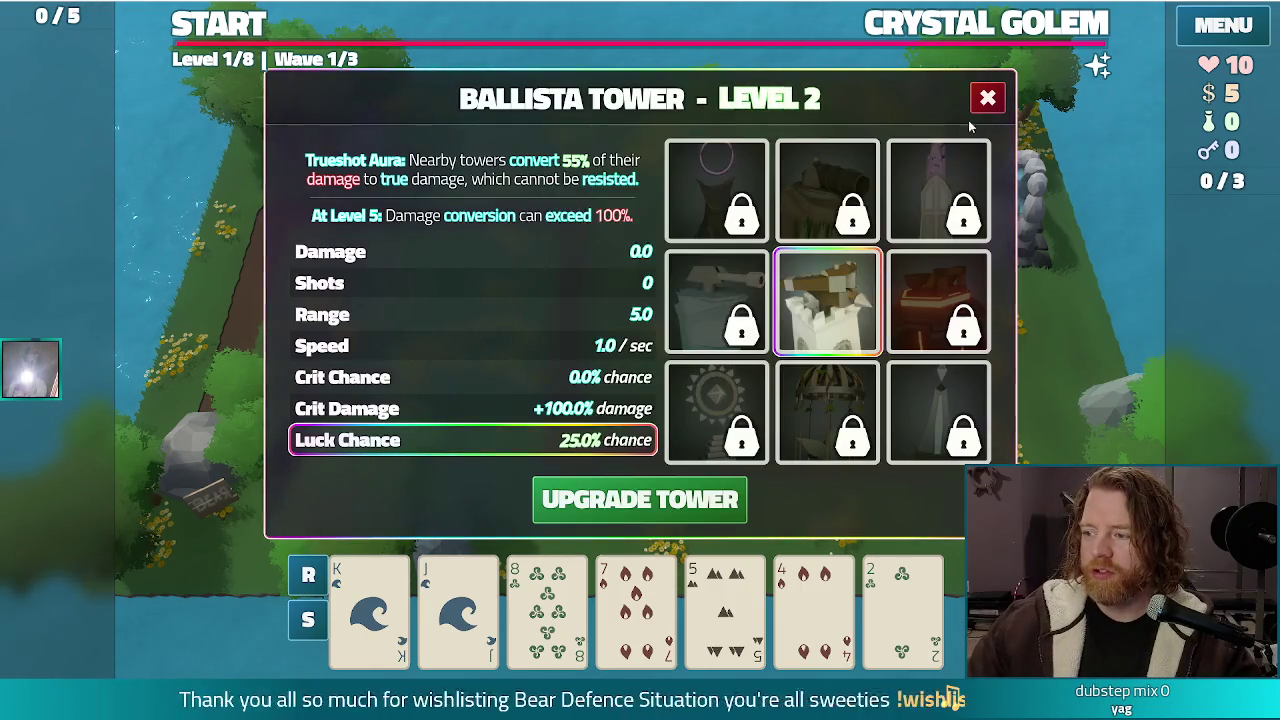
pyautogui.moveTo(972, 176)
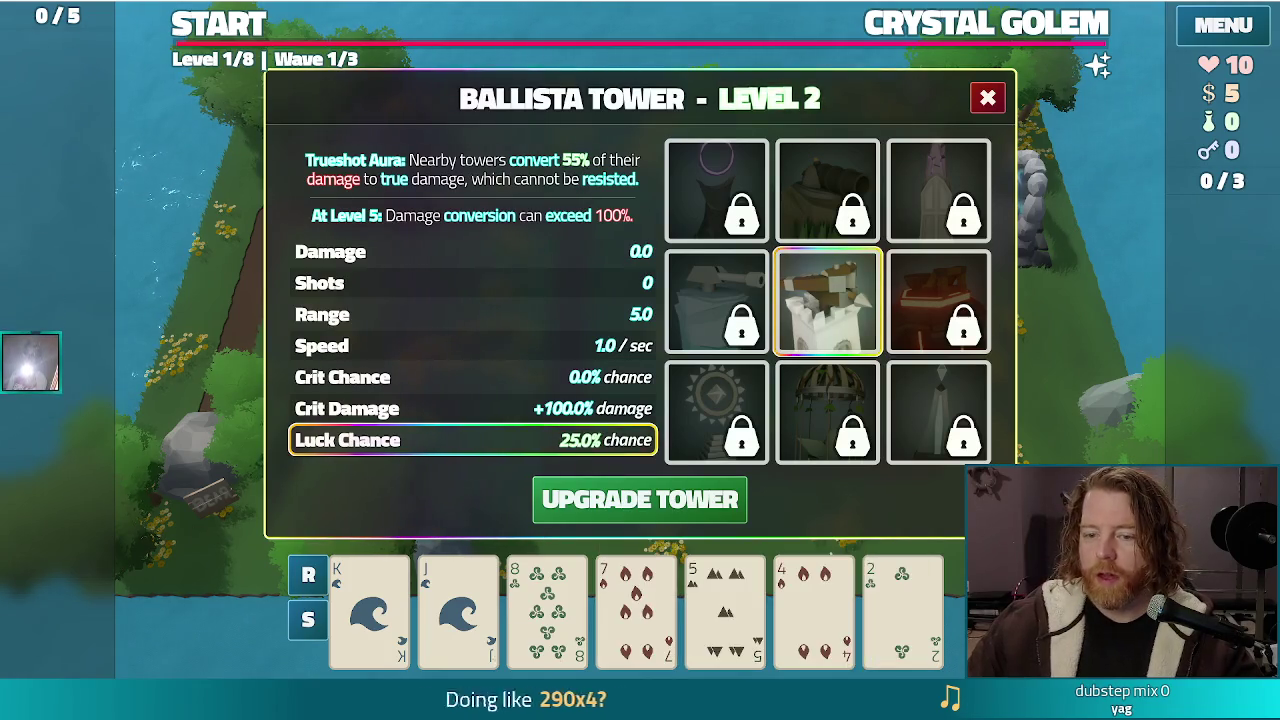
# Compare the Ice Tower with the Ballista, preview its Shots upgrade, then close the panel
pyautogui.click(700, 308)
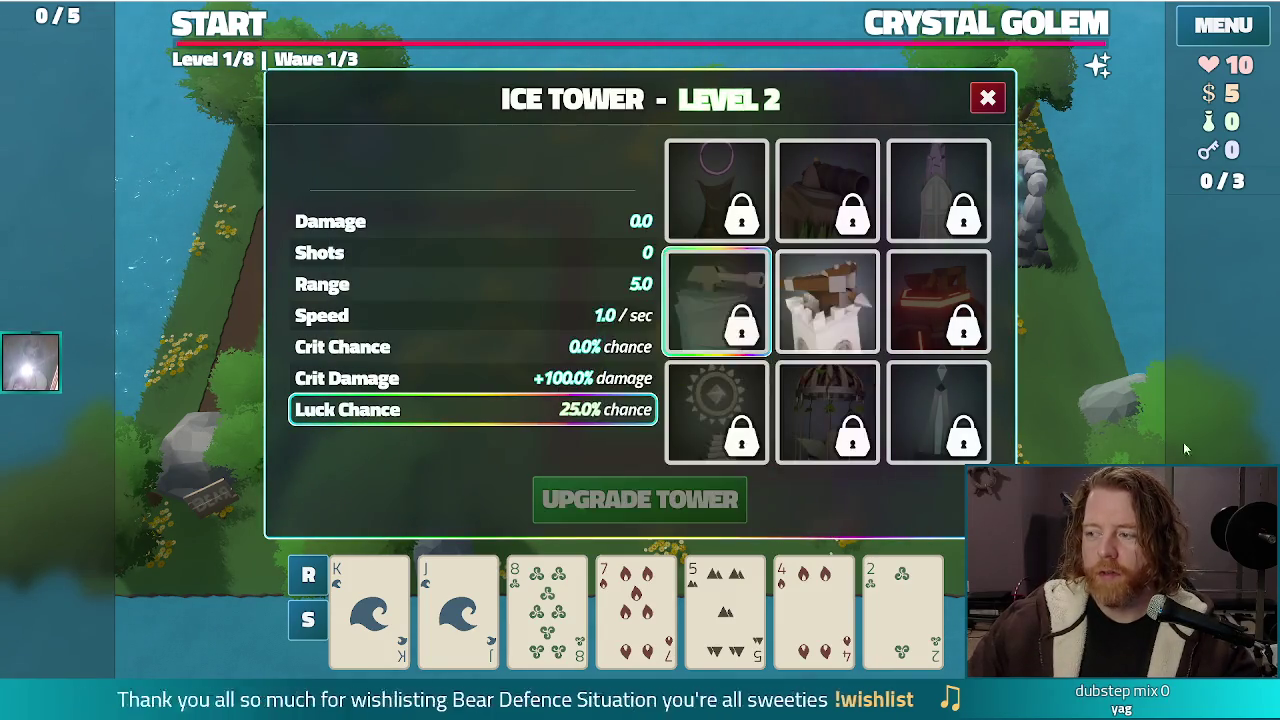
pyautogui.click(828, 293)
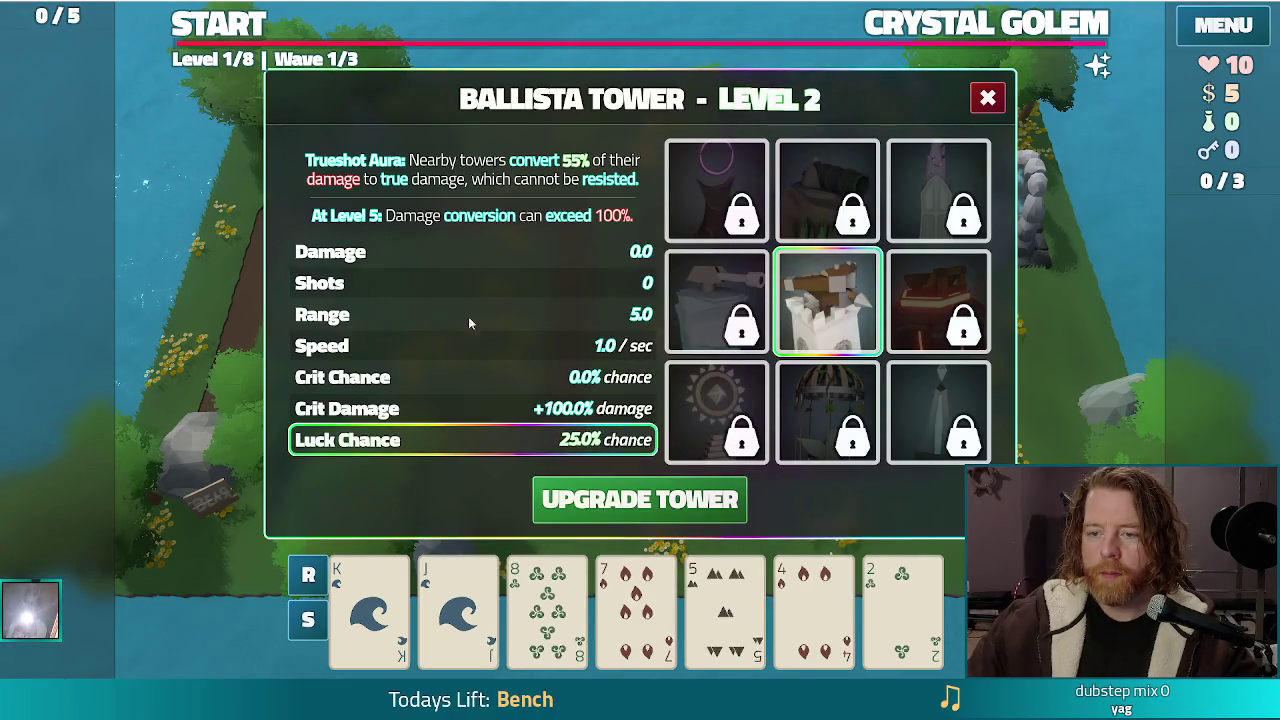
pyautogui.click(508, 281)
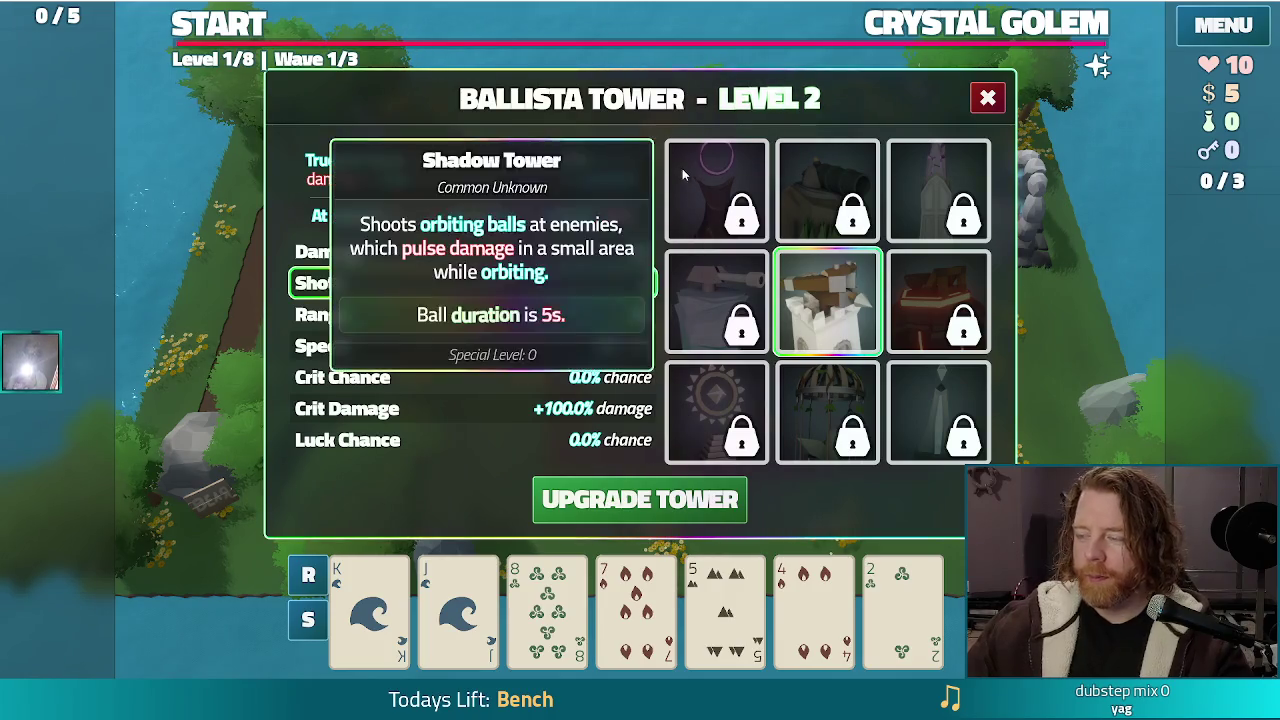
pyautogui.click(988, 99)
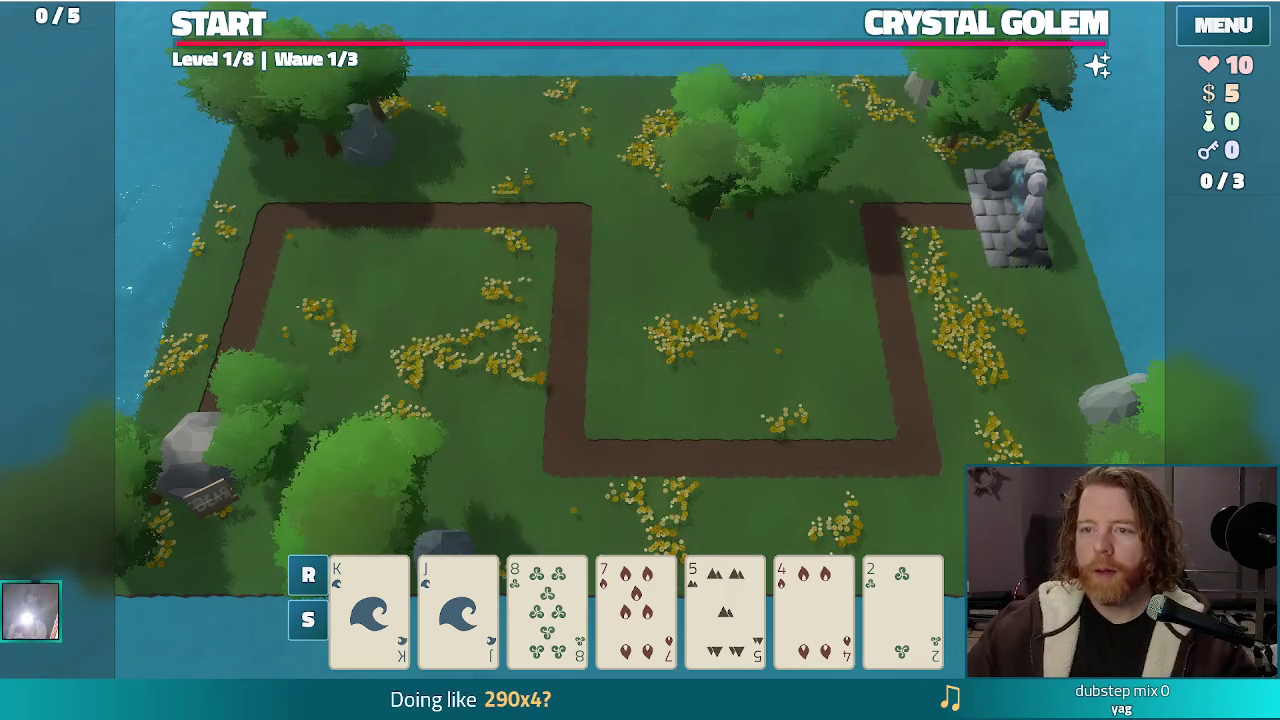
# Add the Girlboss wish with the add_woss console command, then discard it
pyautogui.press('`')
pyautogui.write('add_wish girlb')
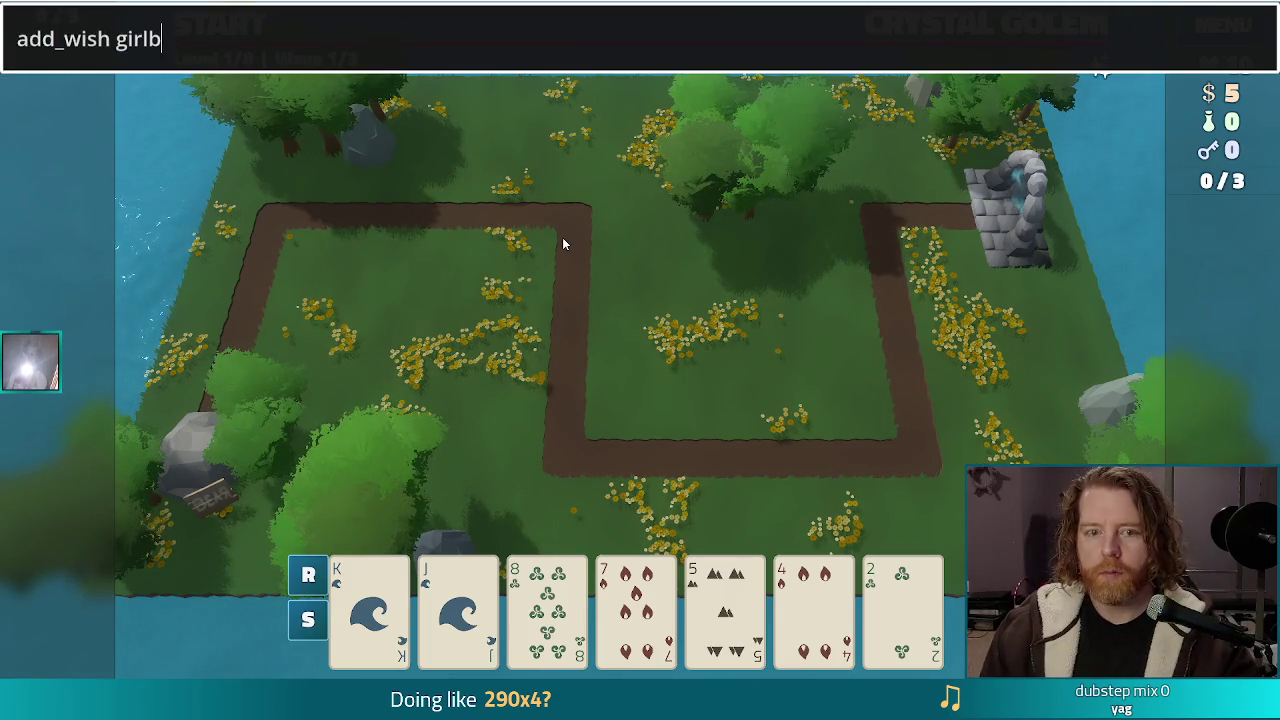
pyautogui.write('oss')
pyautogui.press('Return')
pyautogui.press('`')
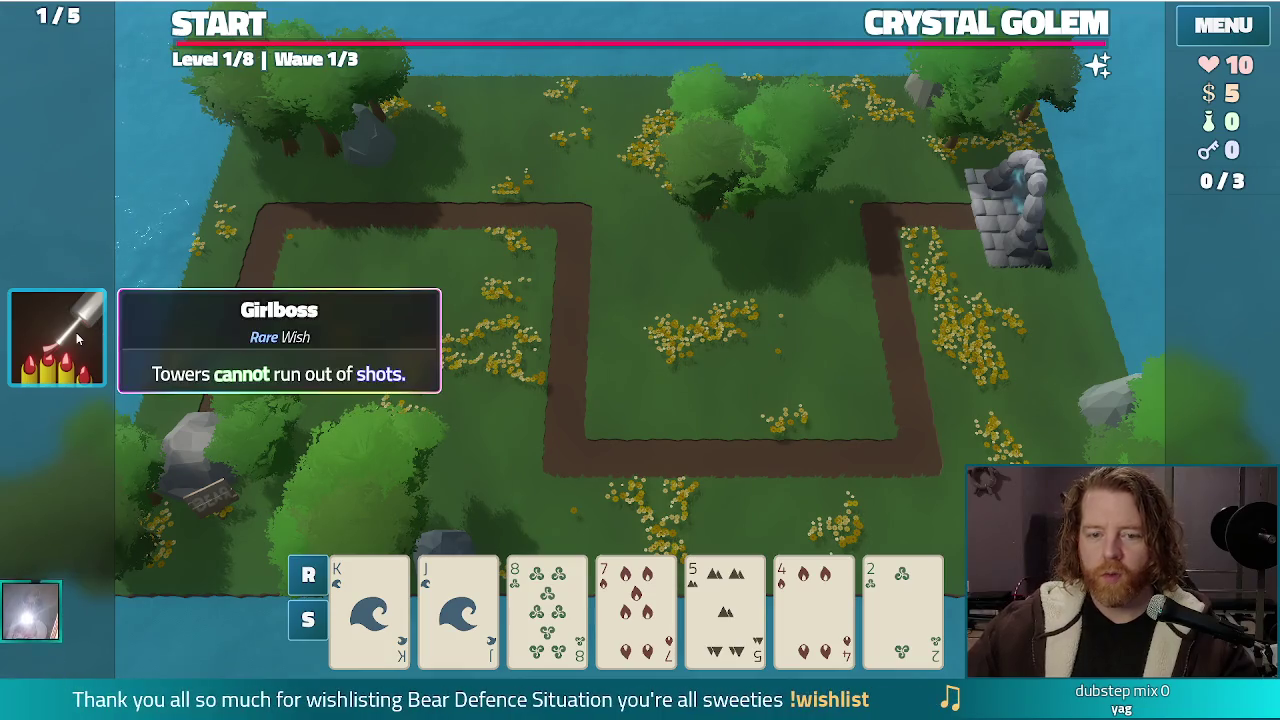
pyautogui.click(76, 337)
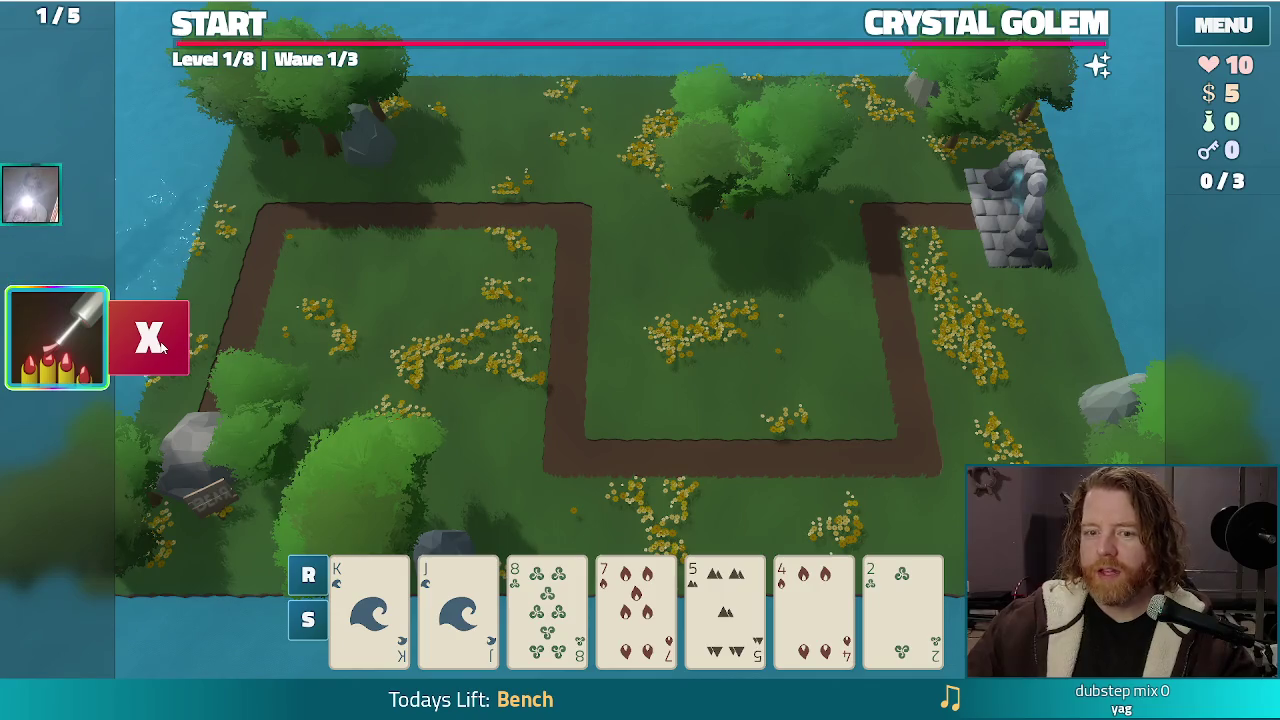
pyautogui.click(161, 344)
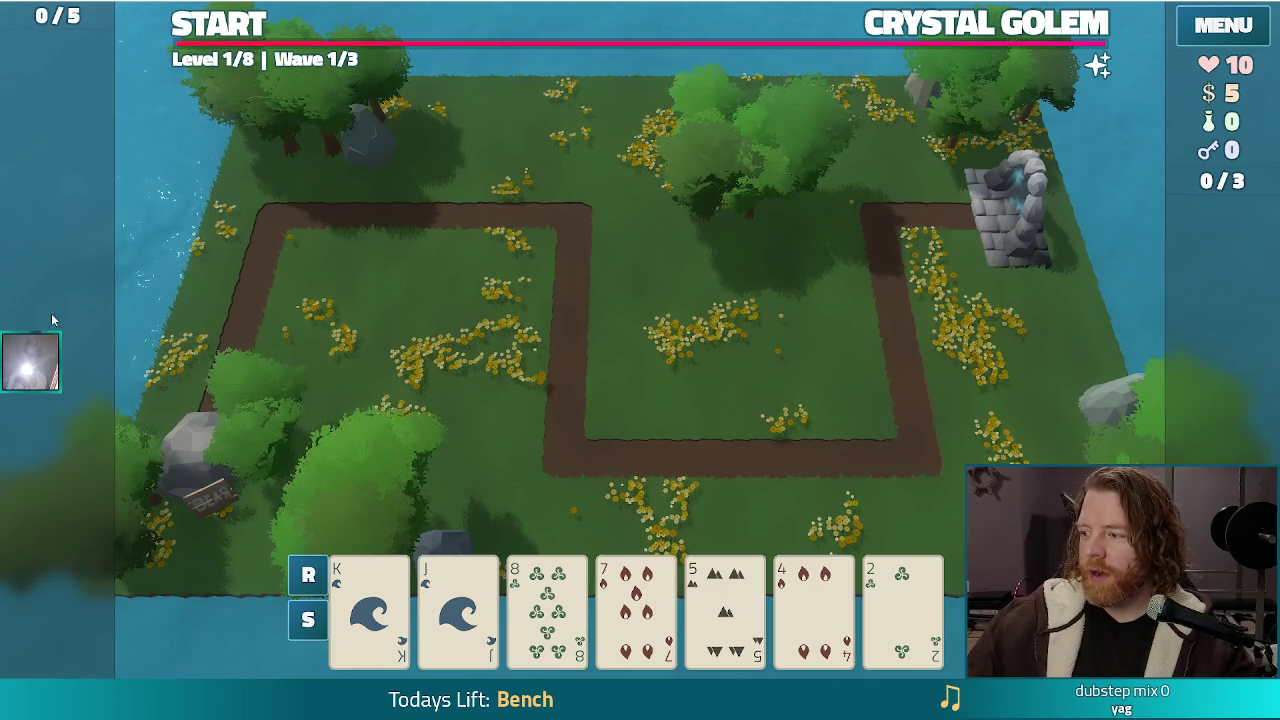
# Re-add the Girlboss wish from the console and discard it again, leaving 0/5 wishes
pyautogui.press('`')
pyautogui.write('add_wish girlboss')
pyautogui.press('Return')
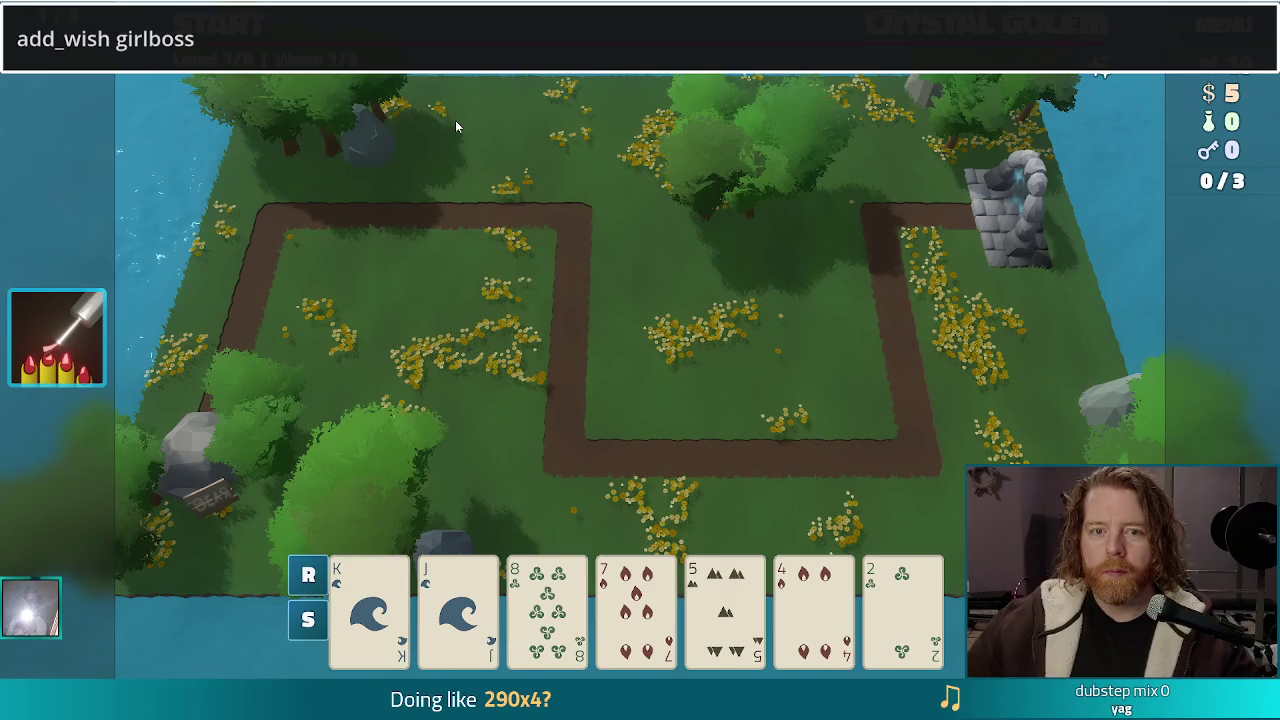
pyautogui.press('`')
pyautogui.moveTo(40, 360)
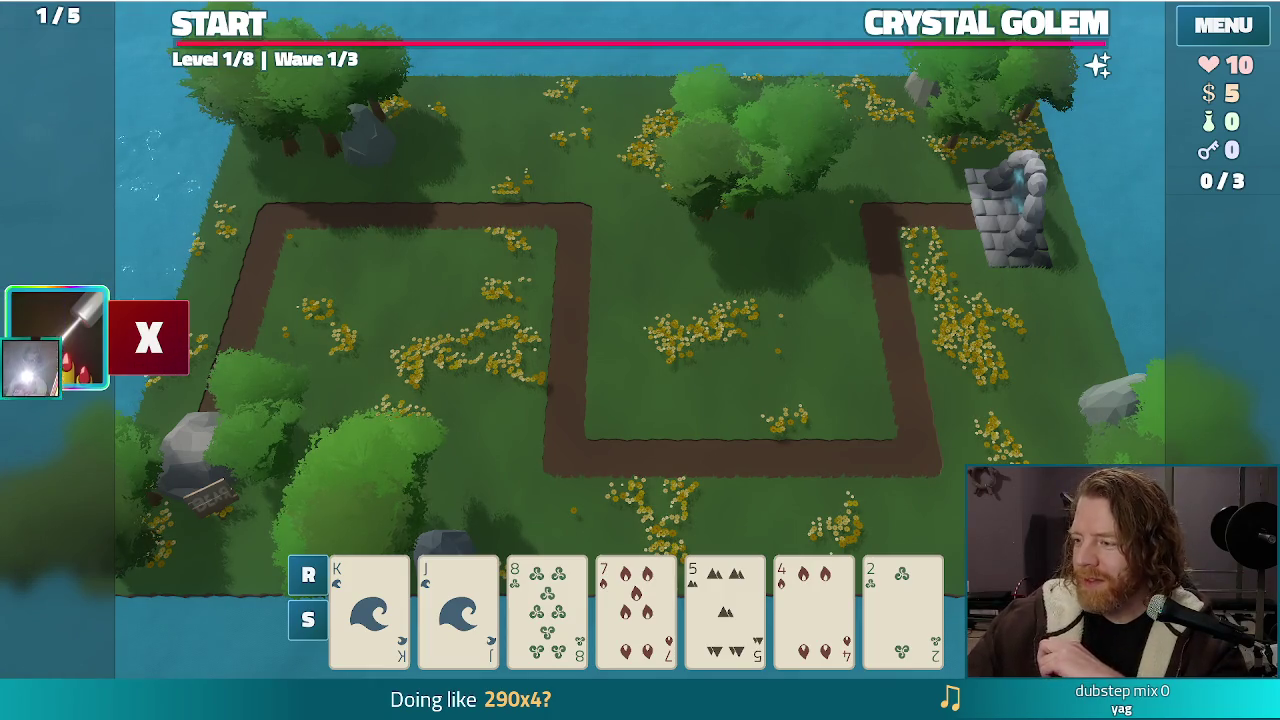
pyautogui.moveTo(30, 325)
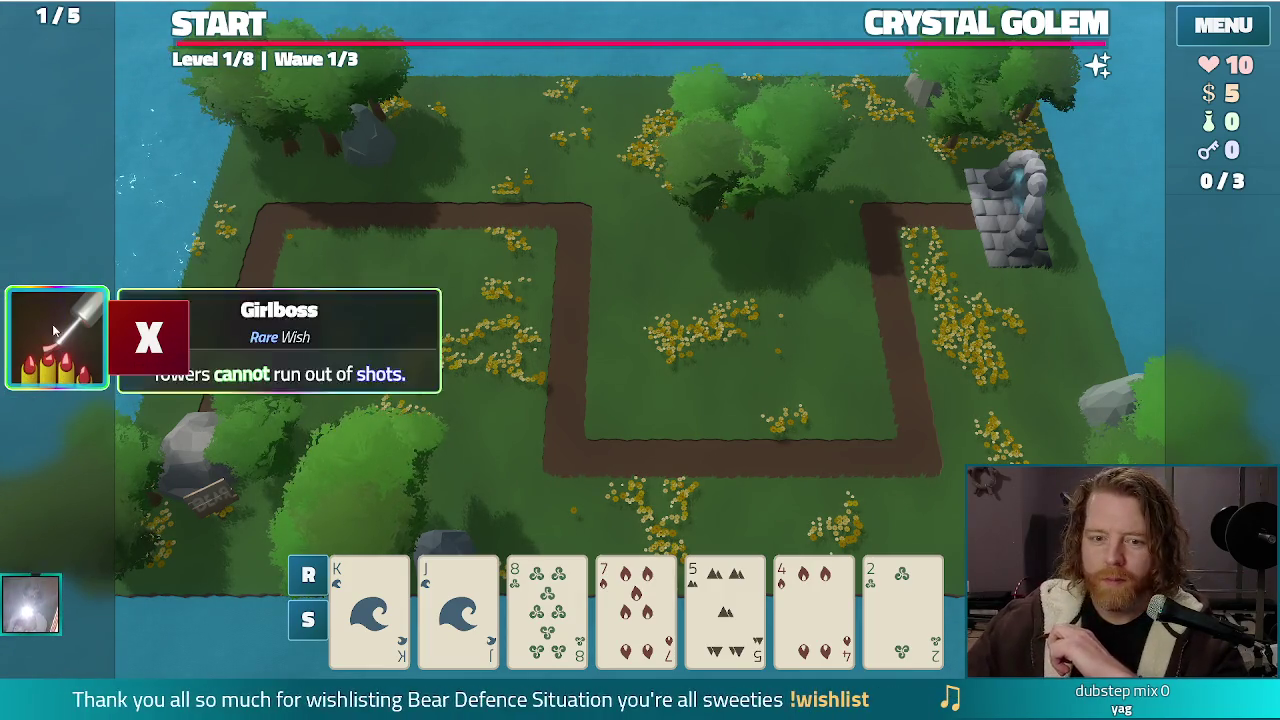
pyautogui.click(154, 326)
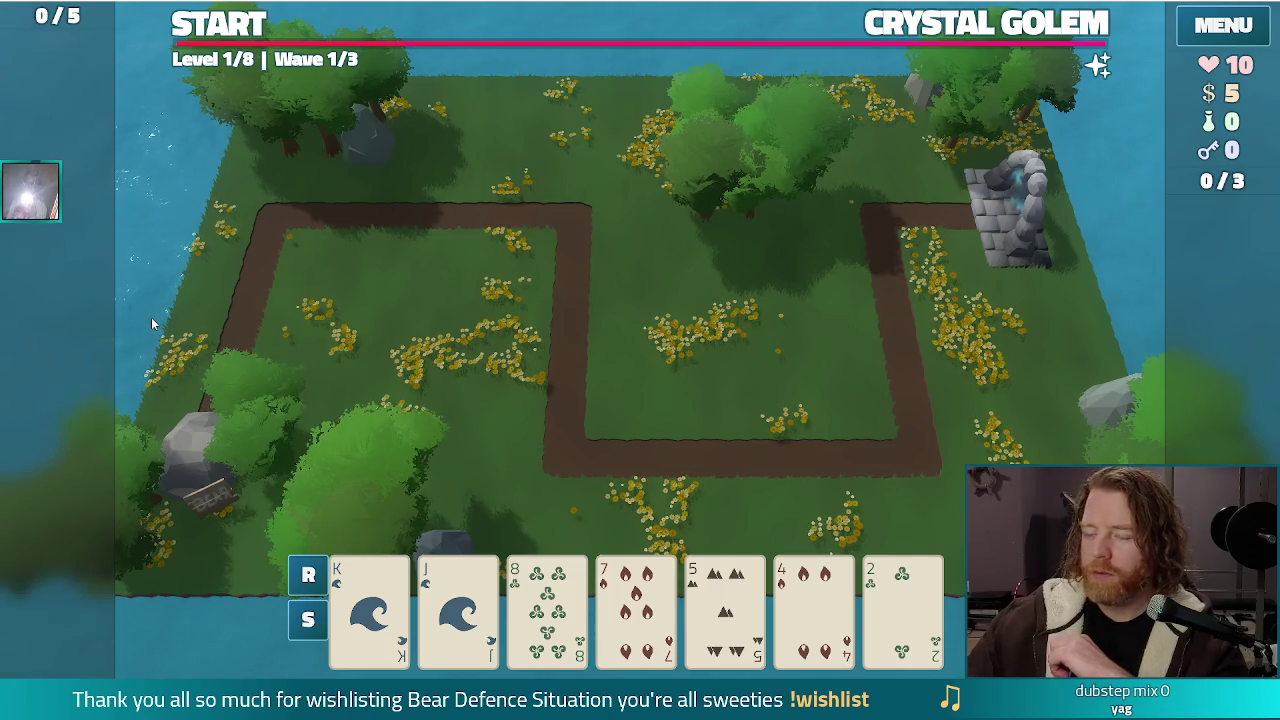
# Leave fullscreen and stop the game, returning to upgrade_tower_ui.gd in the script editor
pyautogui.press('F11')
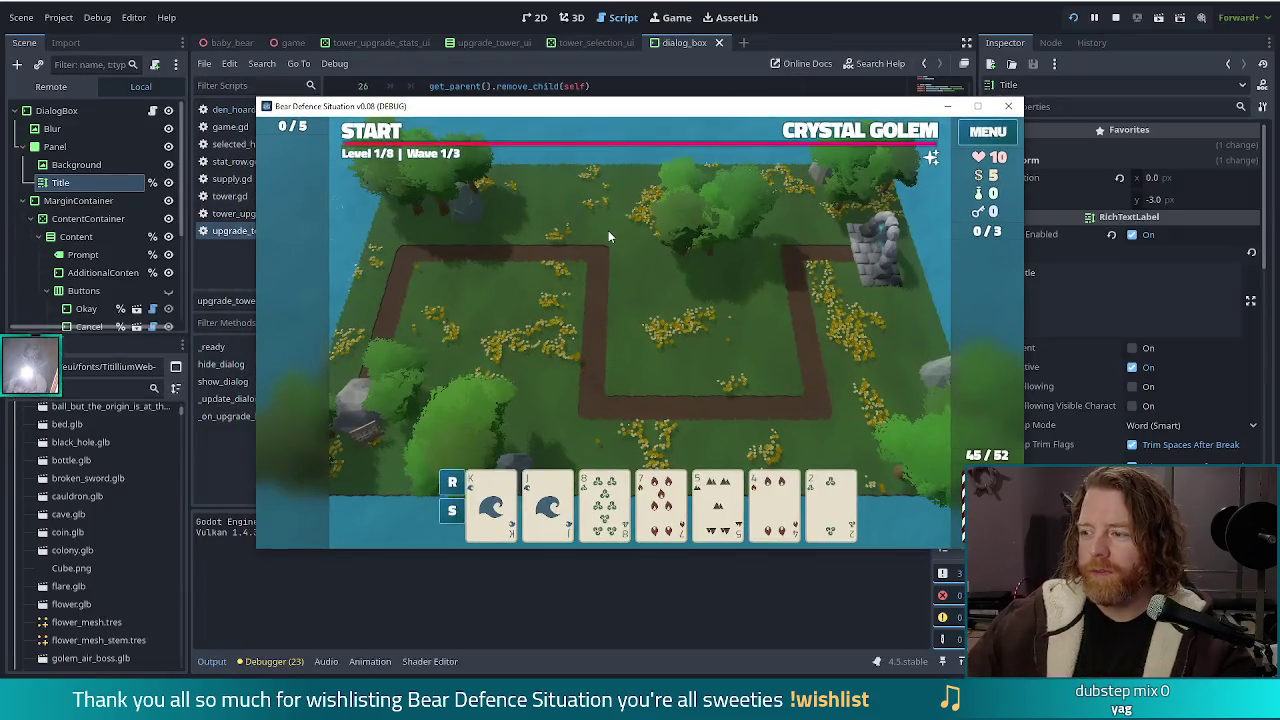
pyautogui.click(1012, 104)
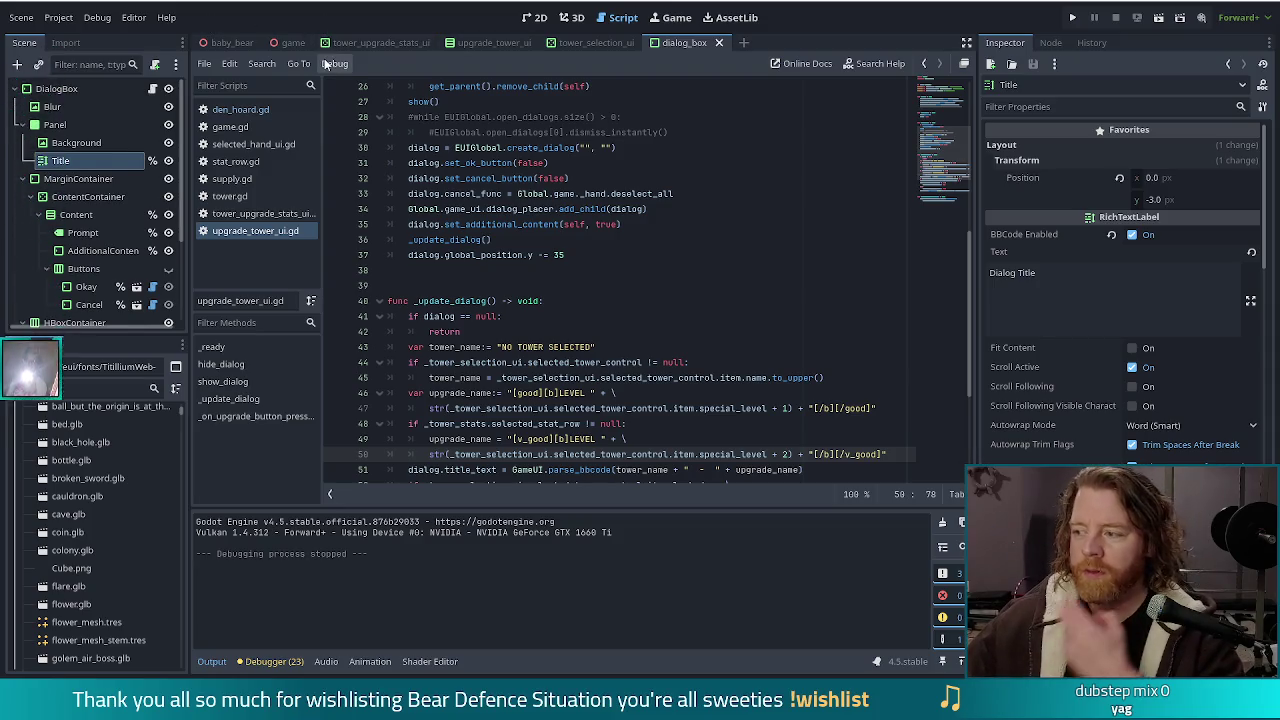
pyautogui.click(551, 364)
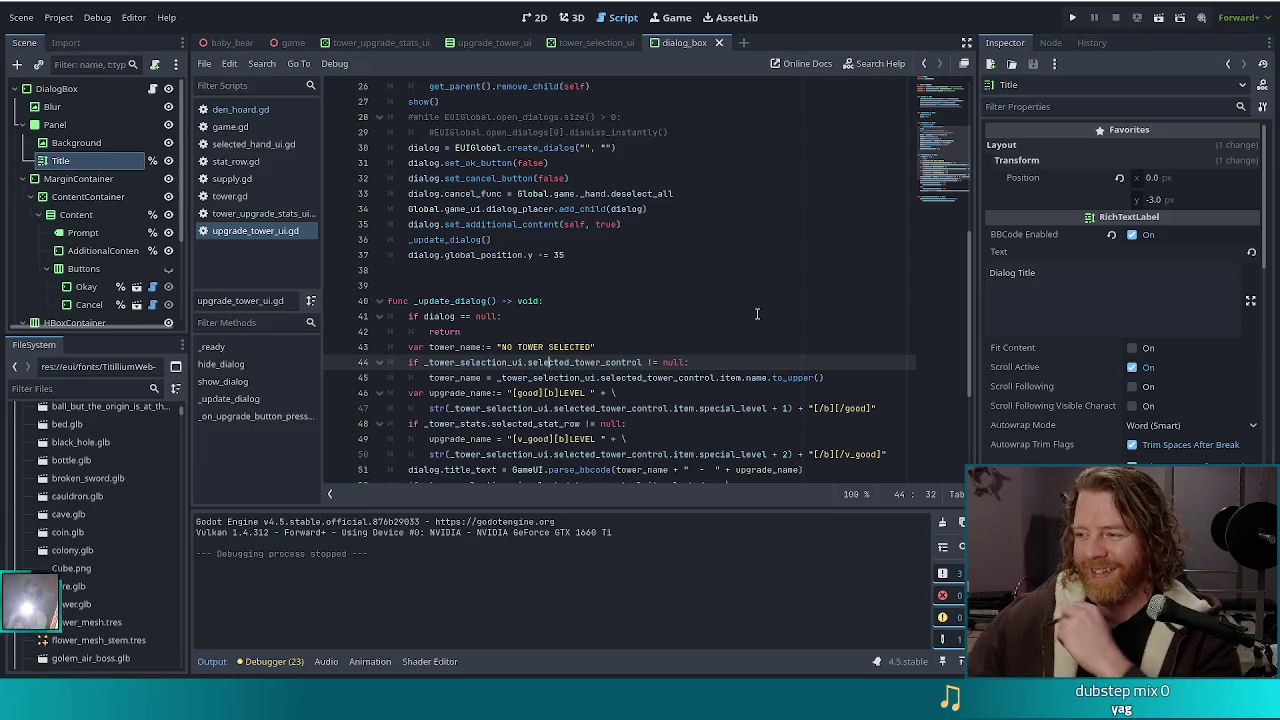
pyautogui.click(704, 361)
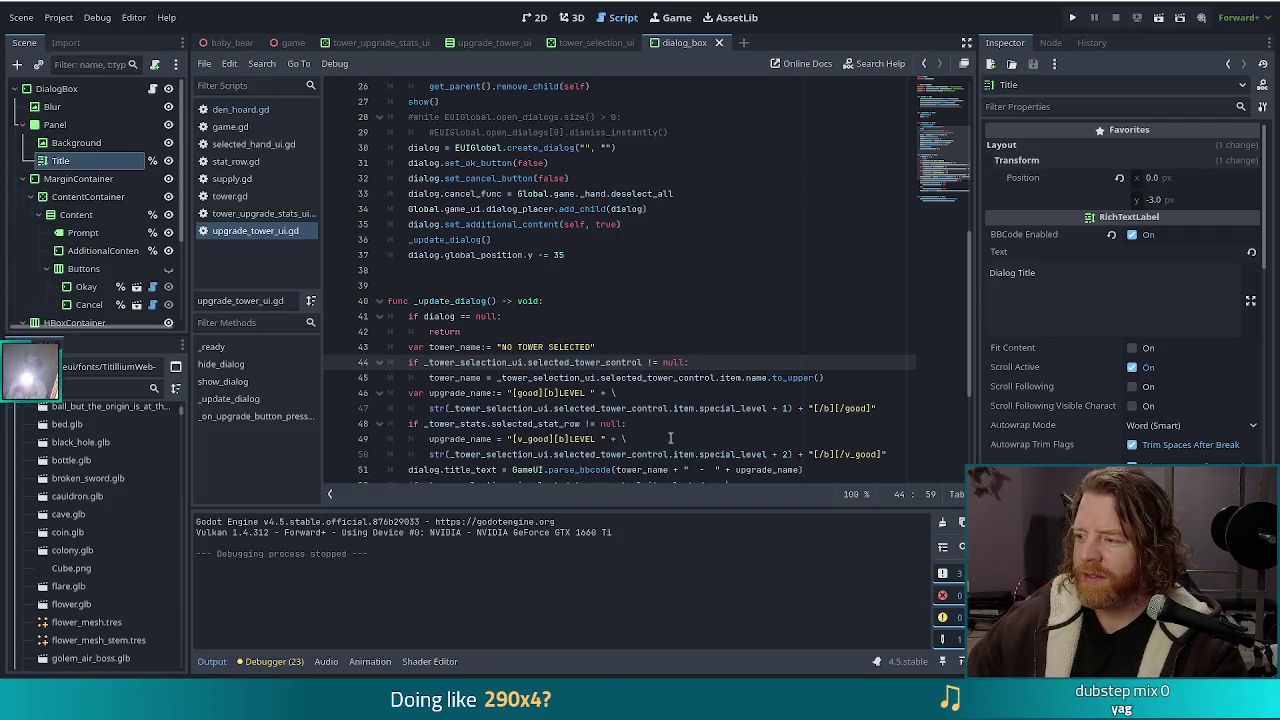
pyautogui.click(615, 347)
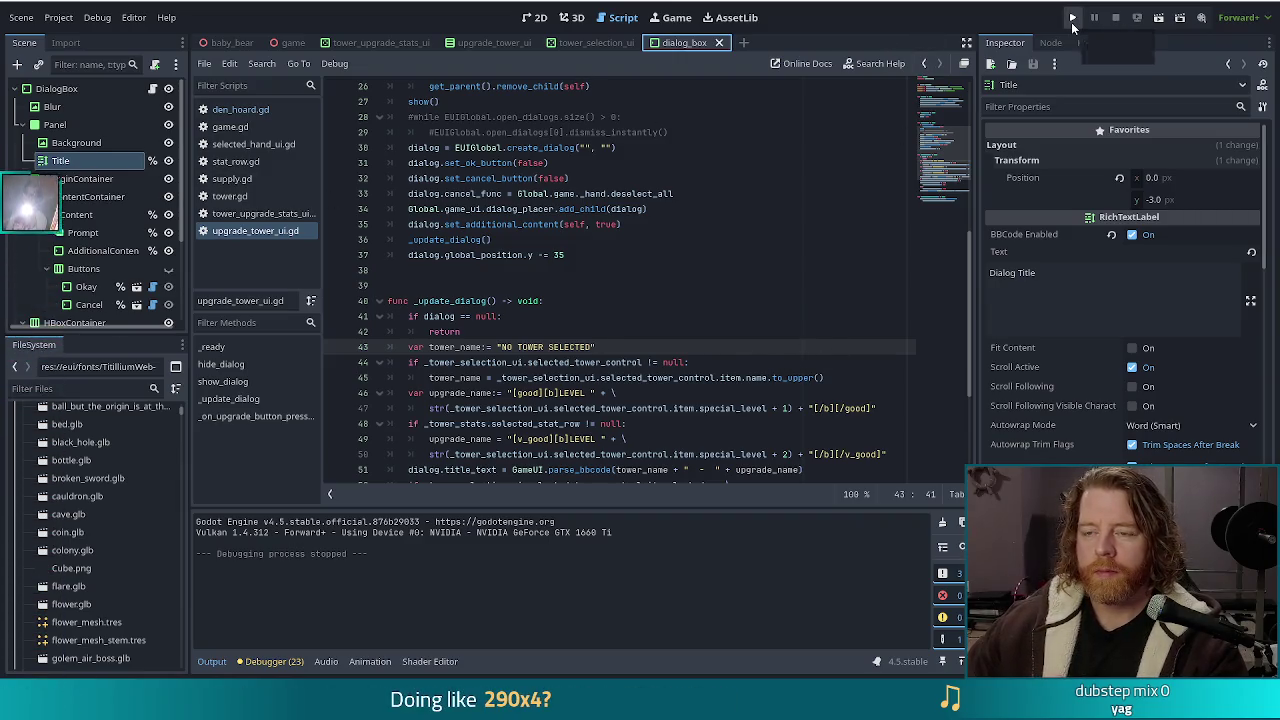
pyautogui.click(1072, 22)
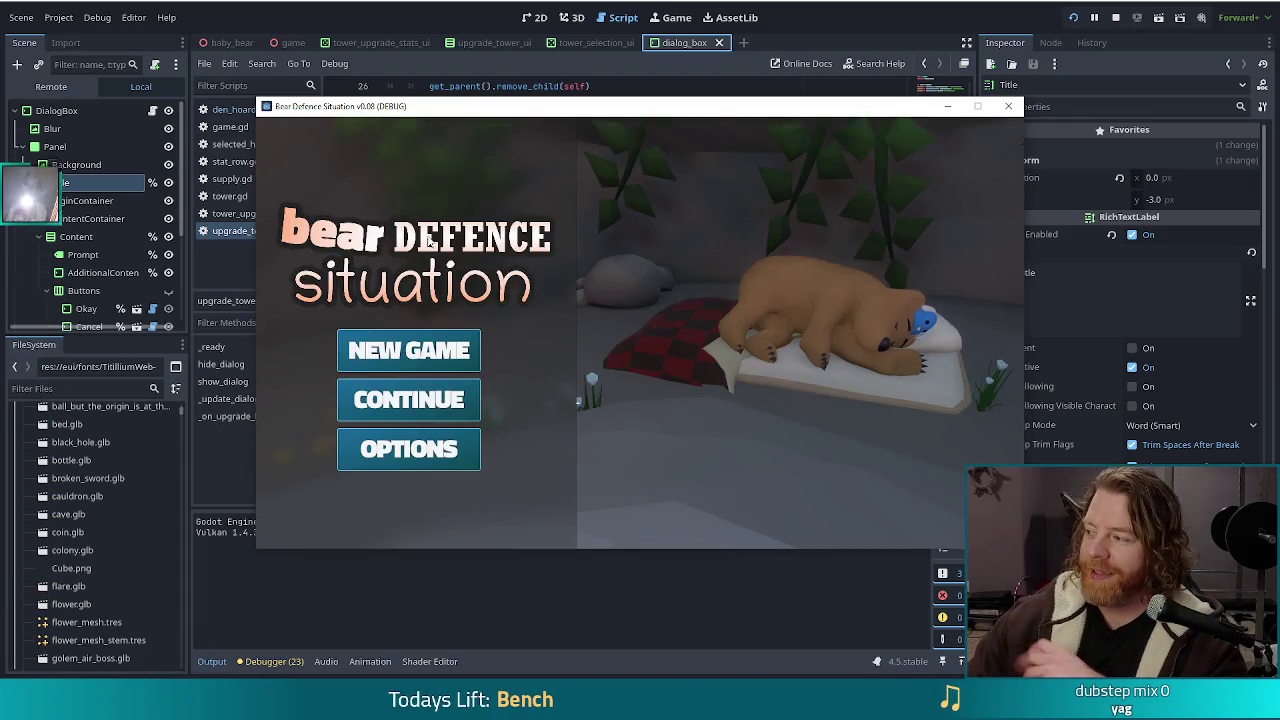
# Choose NEW GAME on the debug build's title screen to load Level 1/8, Wave 1/3
pyautogui.click(399, 347)
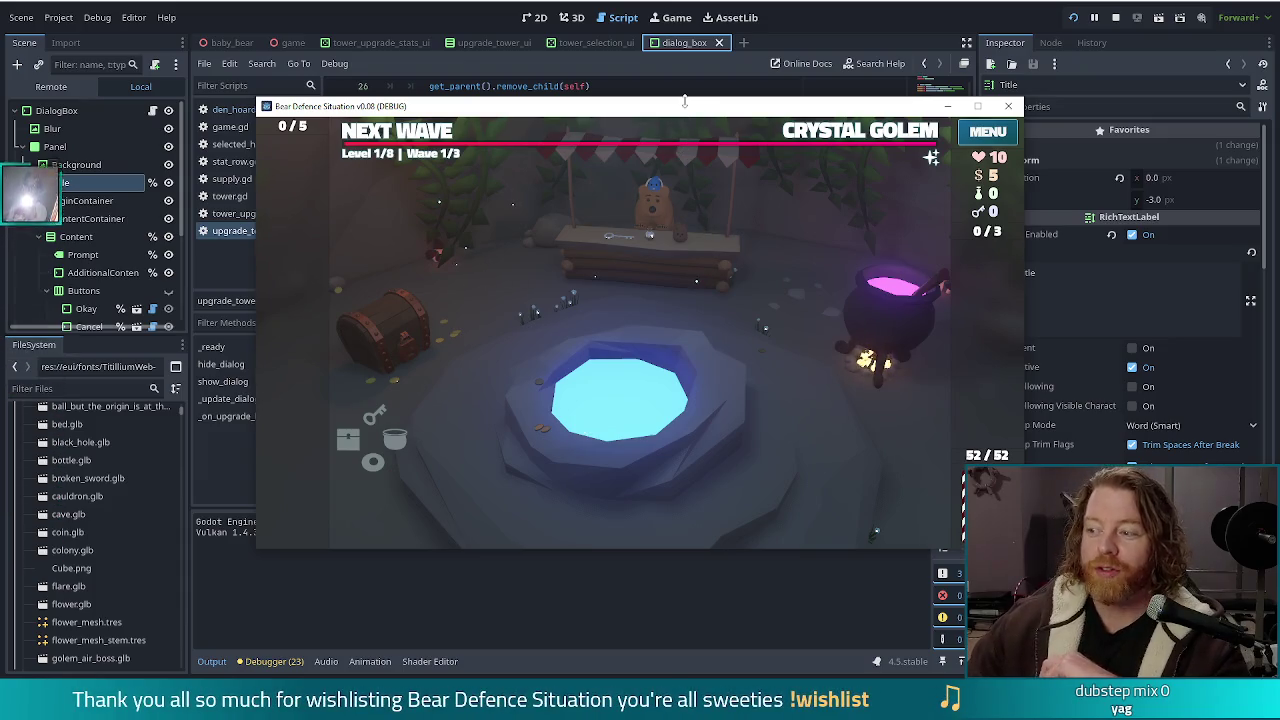
# Bring up the level 1 Crystal Golem wave info and dismiss it to begin the level
pyautogui.click(681, 128)
pyautogui.click(680, 126)
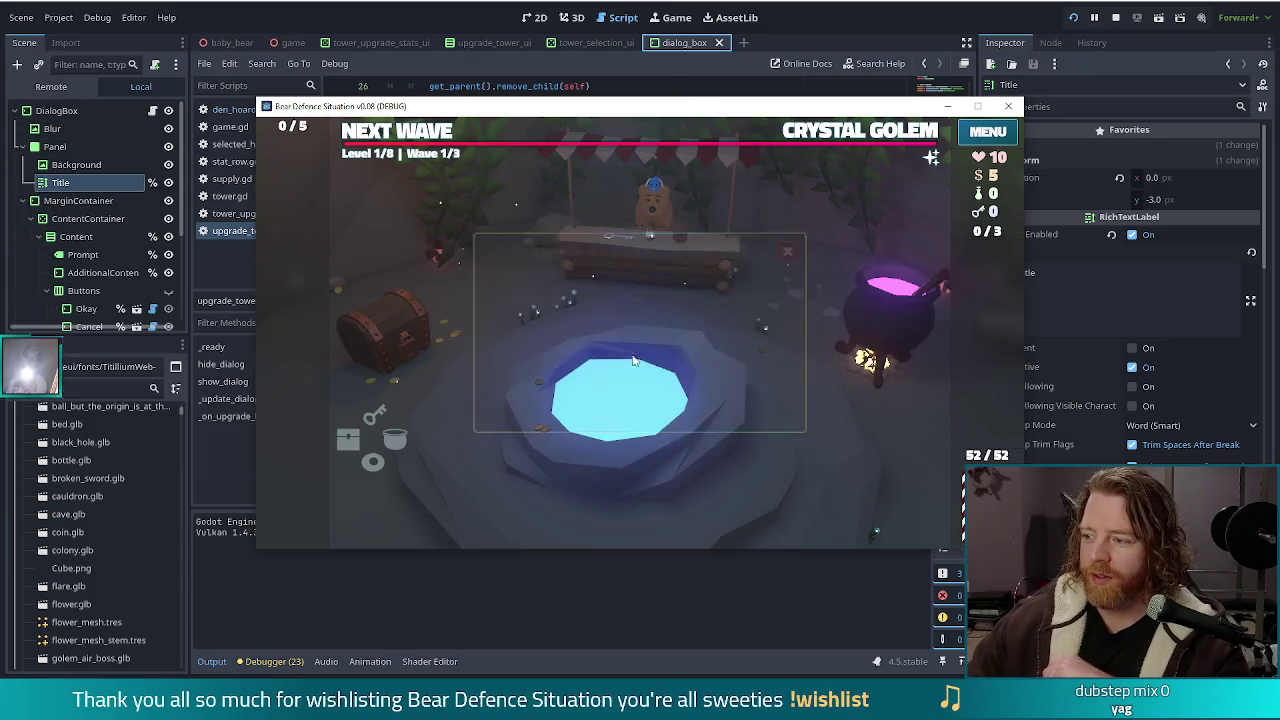
pyautogui.click(426, 135)
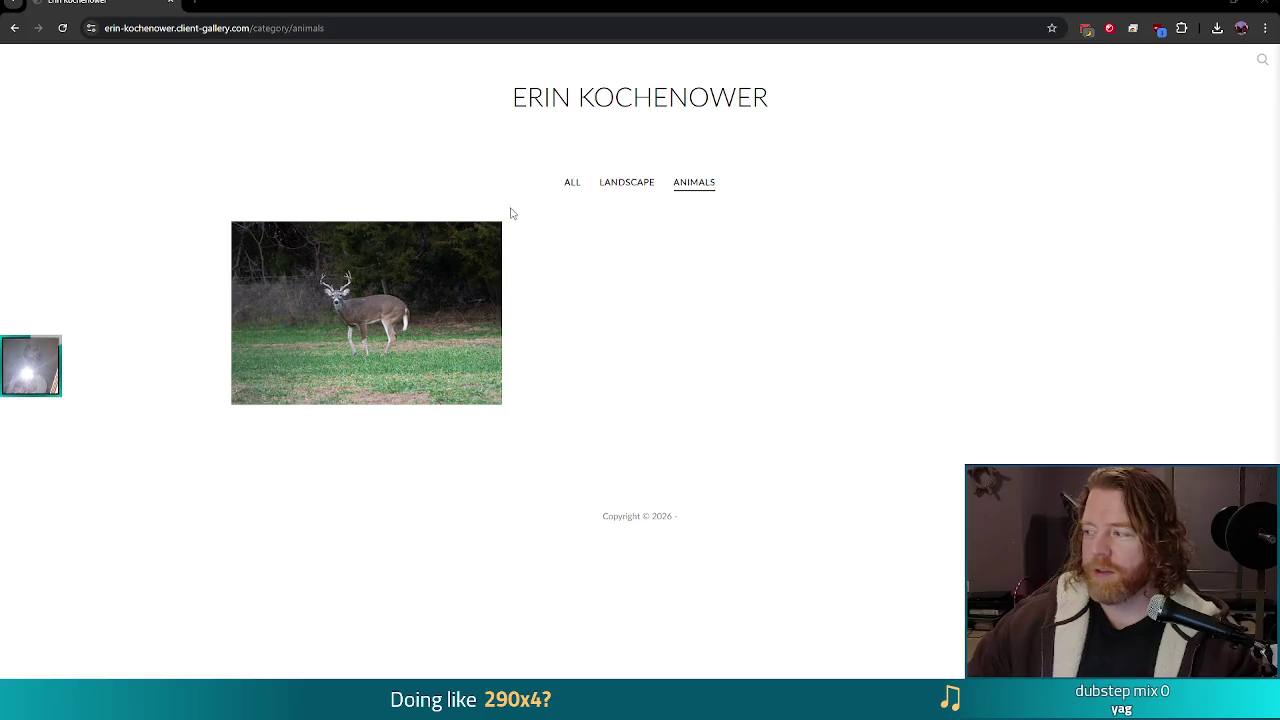
# Show all galleries, open Animals past its cover, and view the white calf photo full size
pyautogui.click(571, 182)
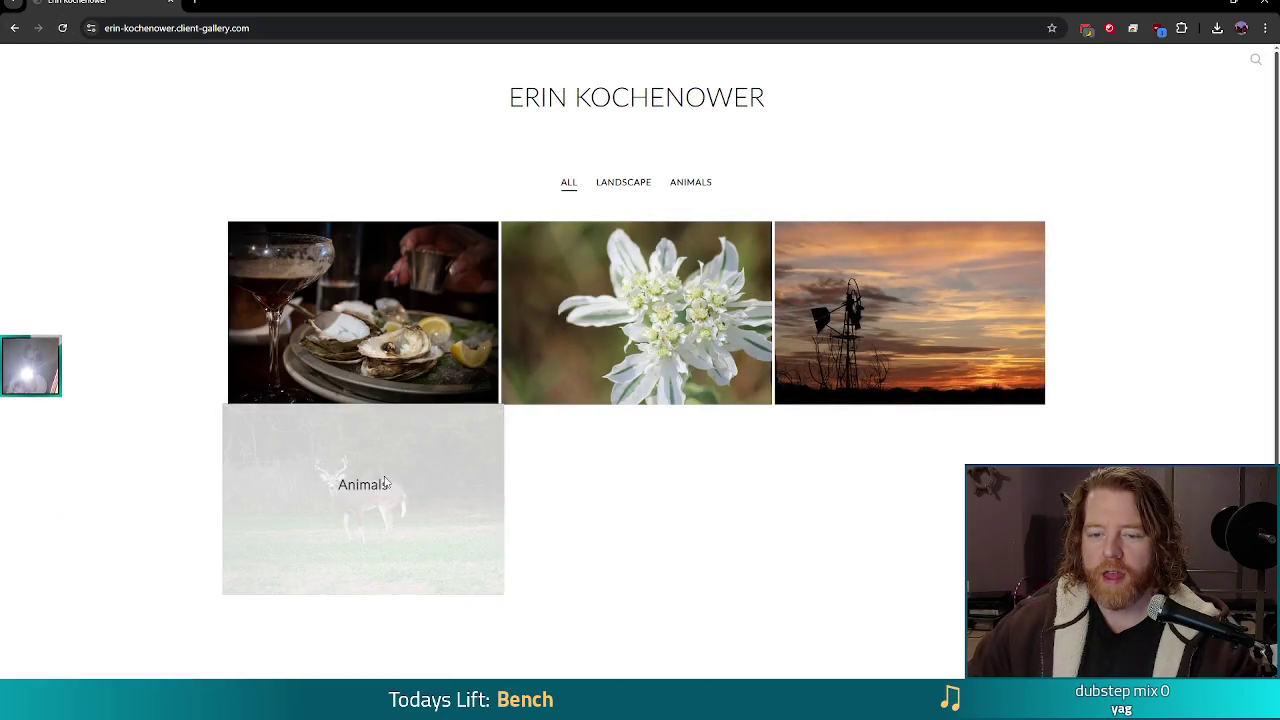
pyautogui.click(350, 486)
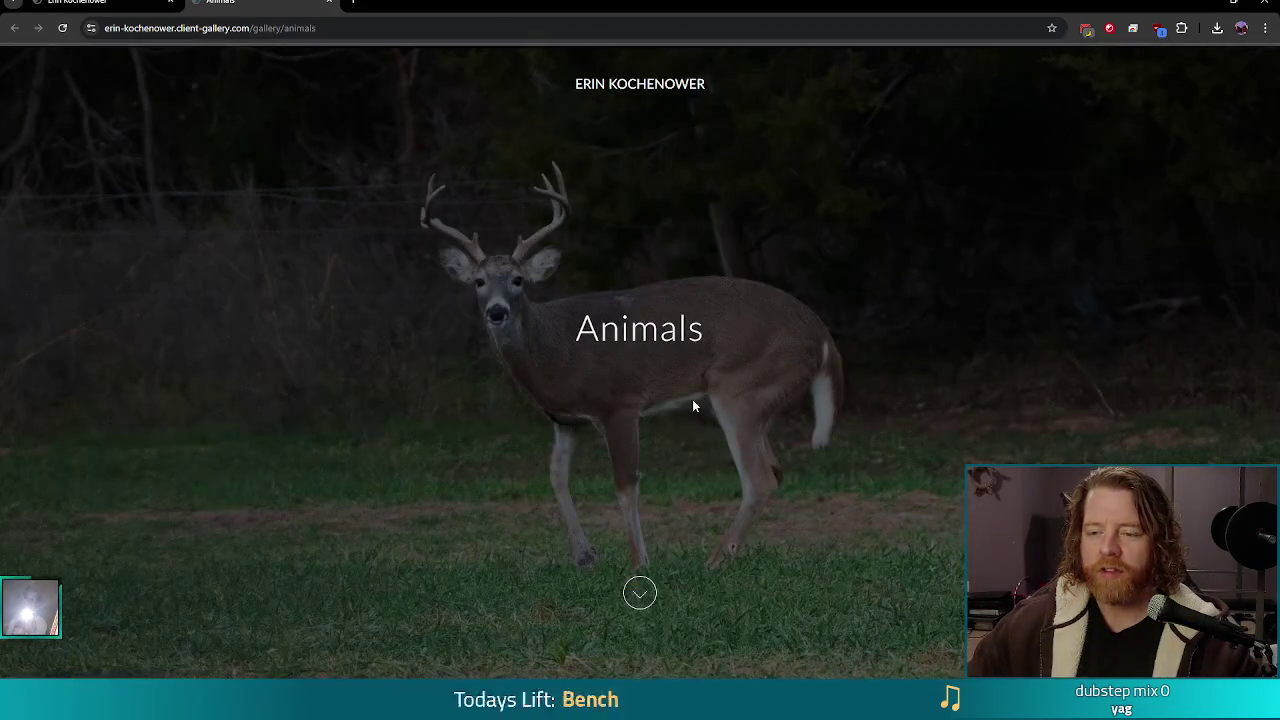
pyautogui.click(637, 590)
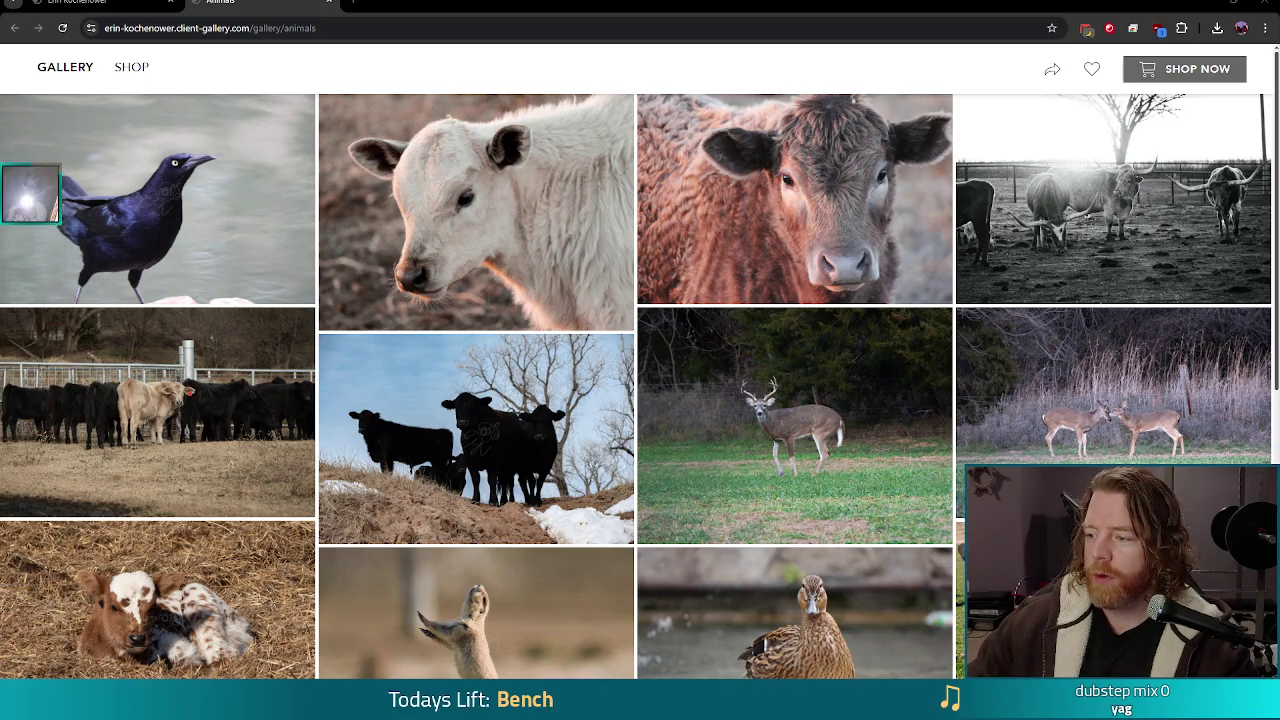
pyautogui.click(476, 212)
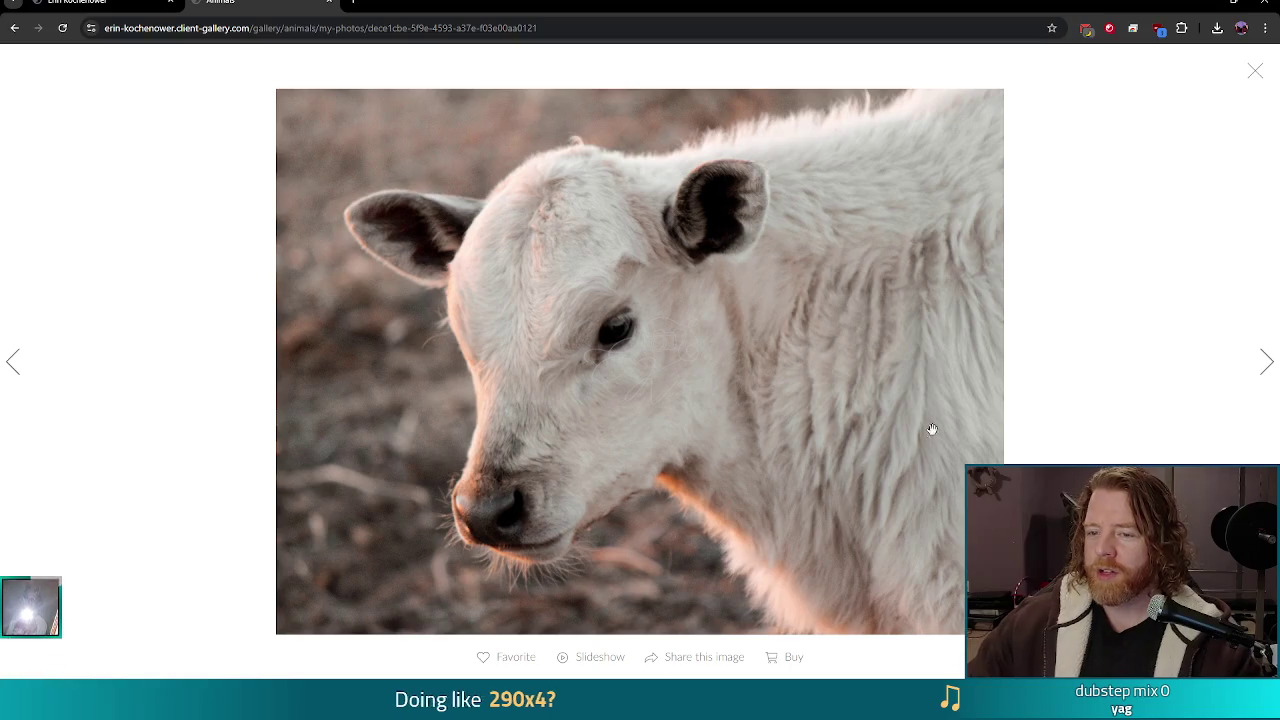
# View the brown cow, longhorn cattle and standing prairie dog photos full size in turn
pyautogui.click(1256, 72)
pyautogui.click(825, 270)
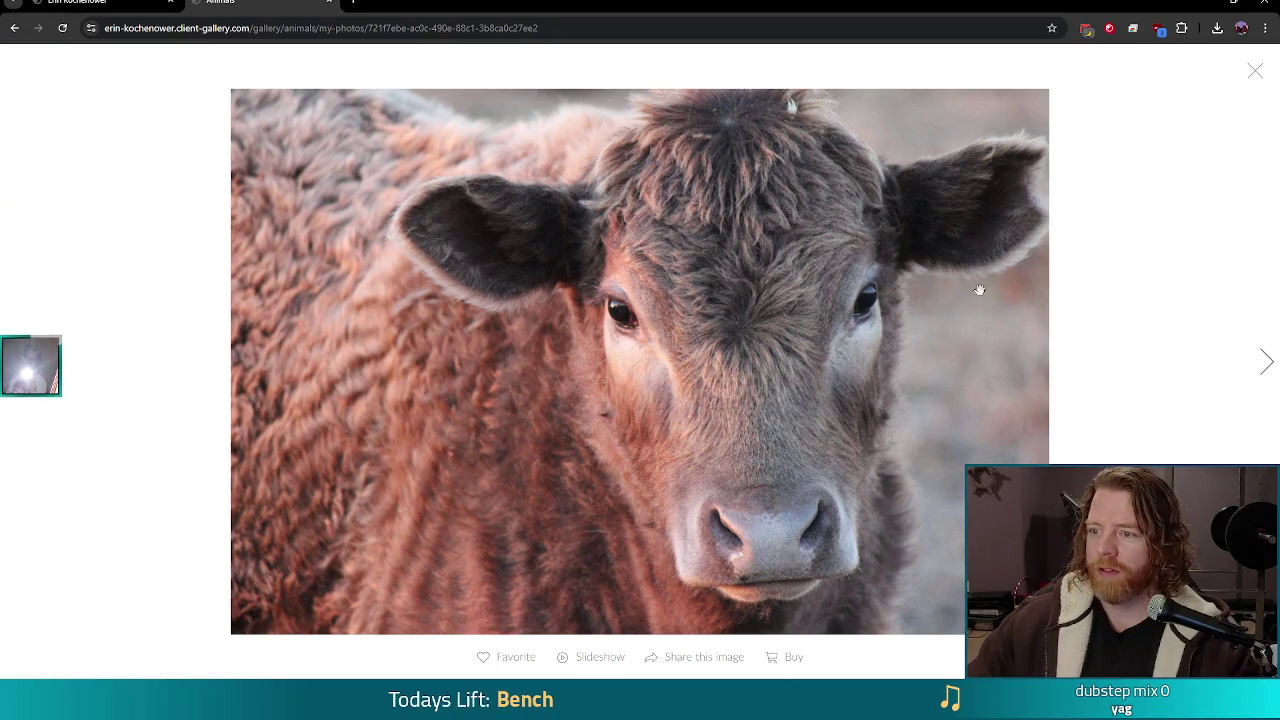
pyautogui.click(1258, 73)
pyautogui.click(1097, 159)
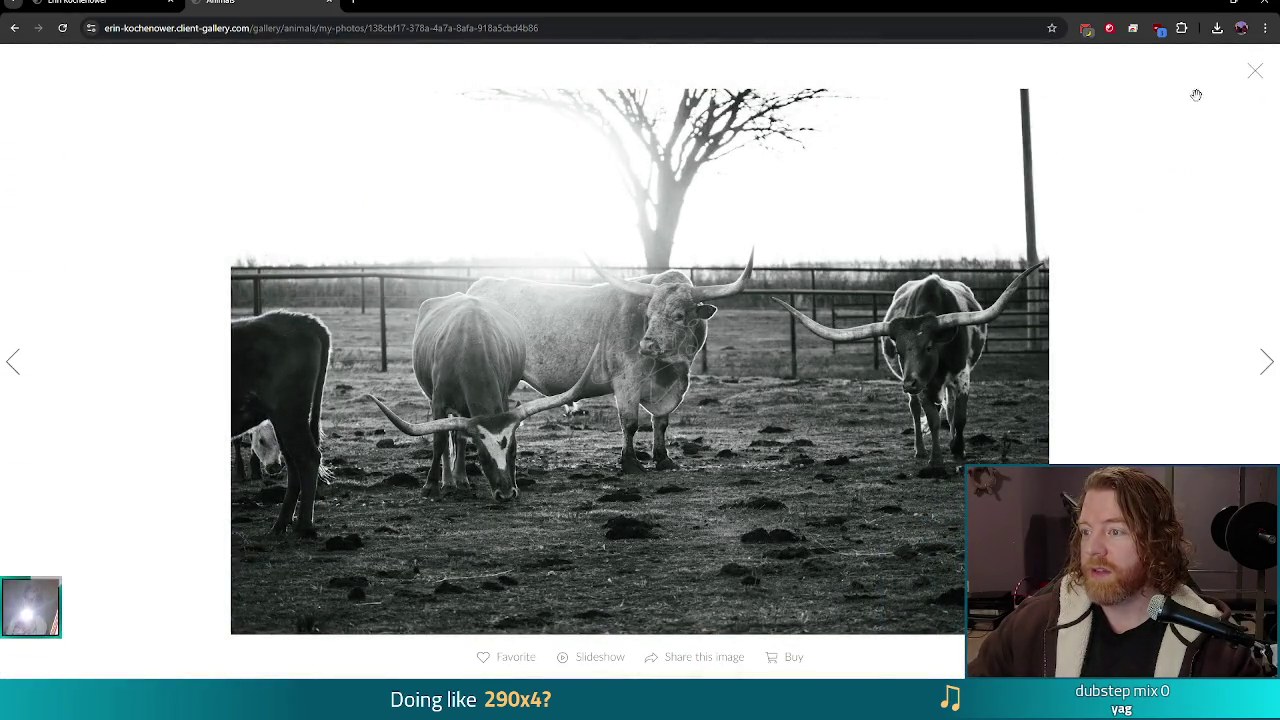
pyautogui.click(1255, 70)
pyautogui.scroll(-2, 765, 180)
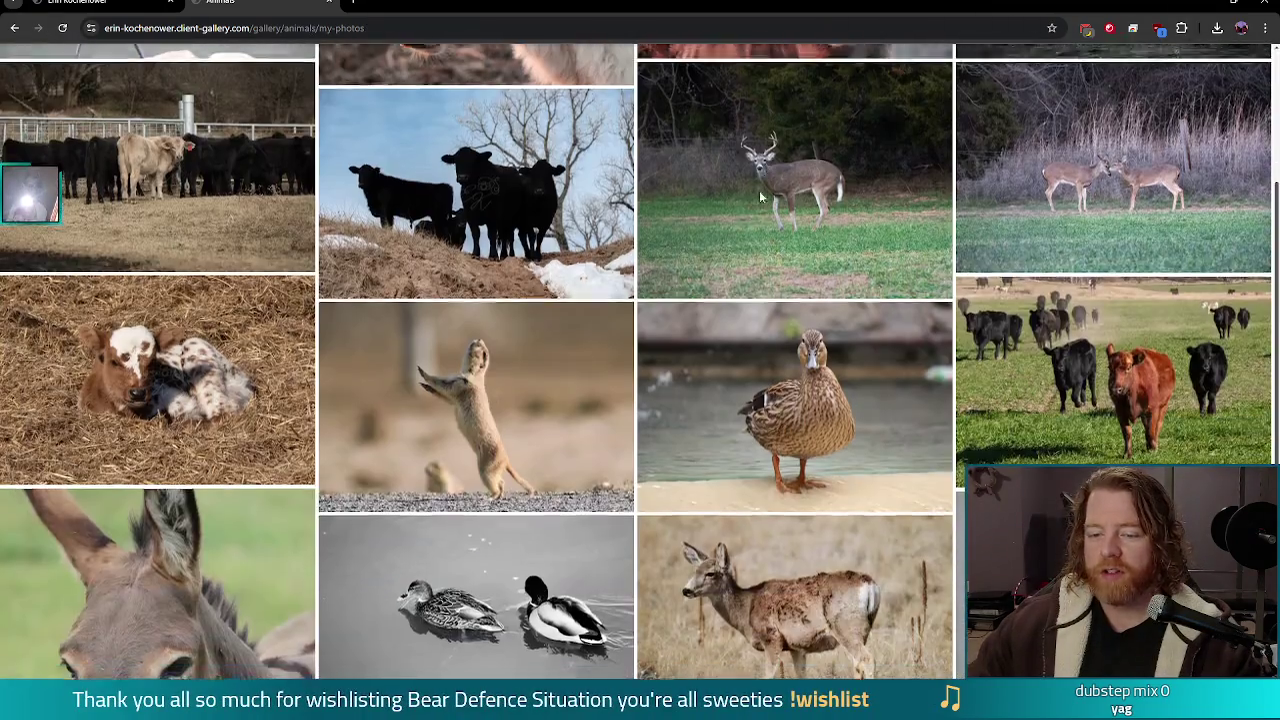
pyautogui.click(505, 421)
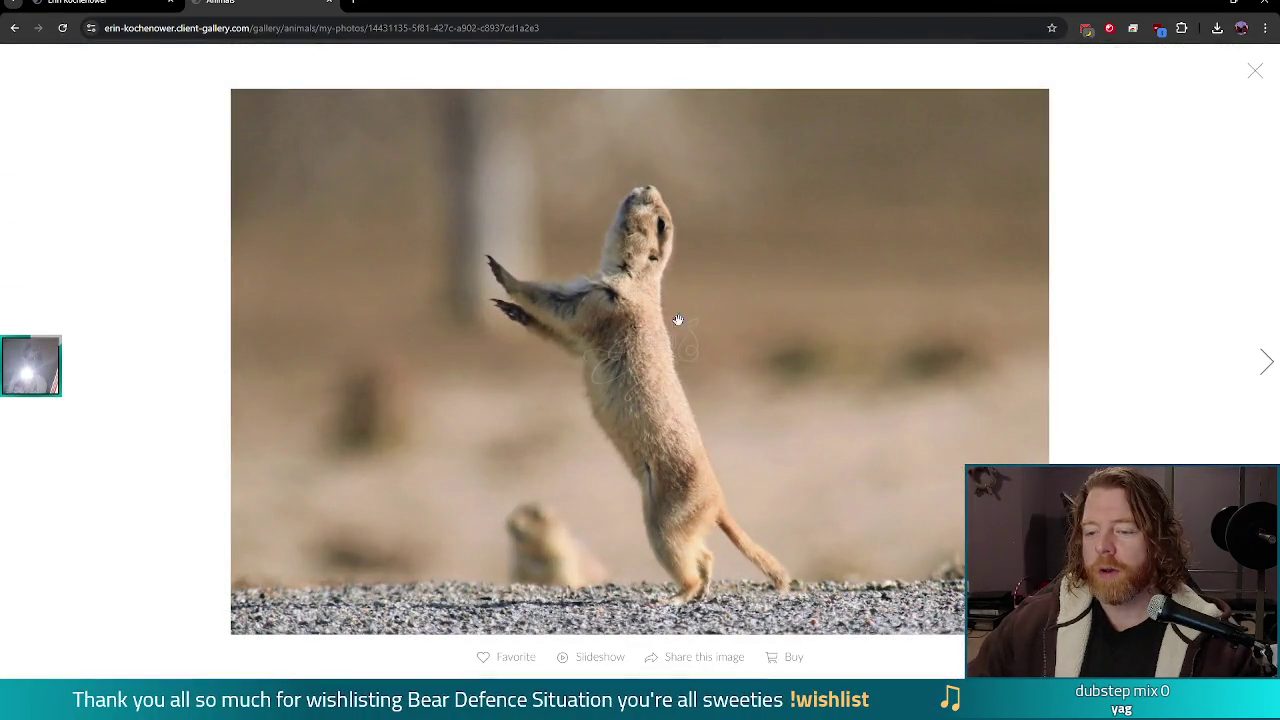